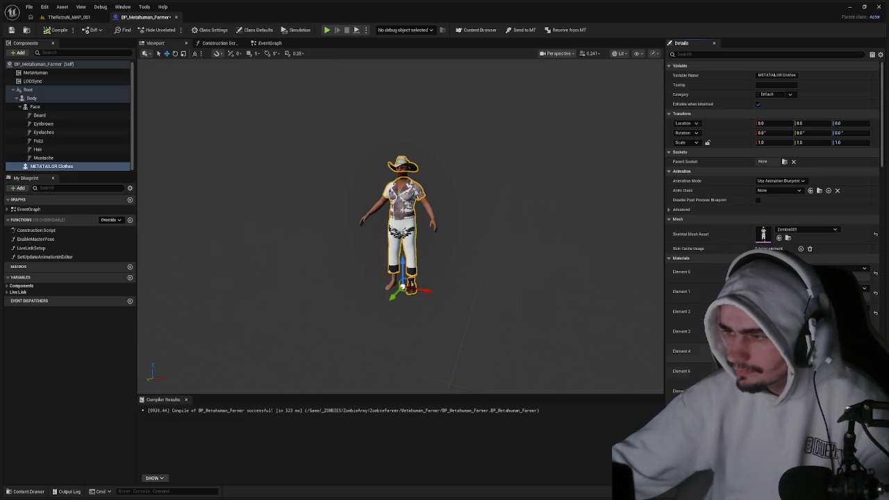
Reopen BP_Metahuman_Farmer and browse to the METATAILOR Clothes skeletal mesh in the Content Browser.
left_click(460, 238)
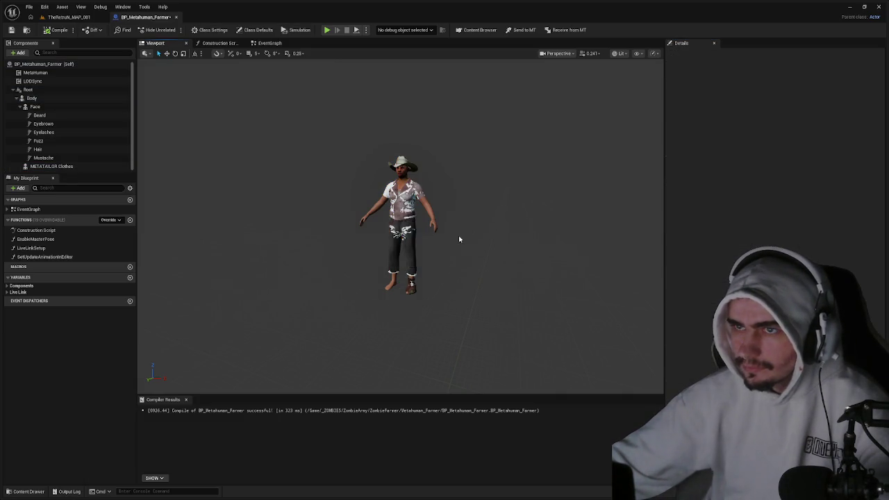
left_click(177, 18)
key("ctrl+space")
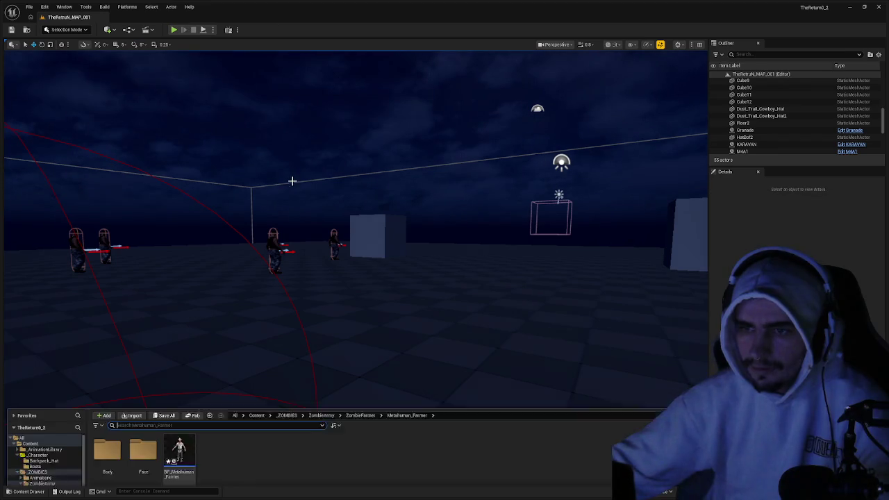
double_click(187, 381)
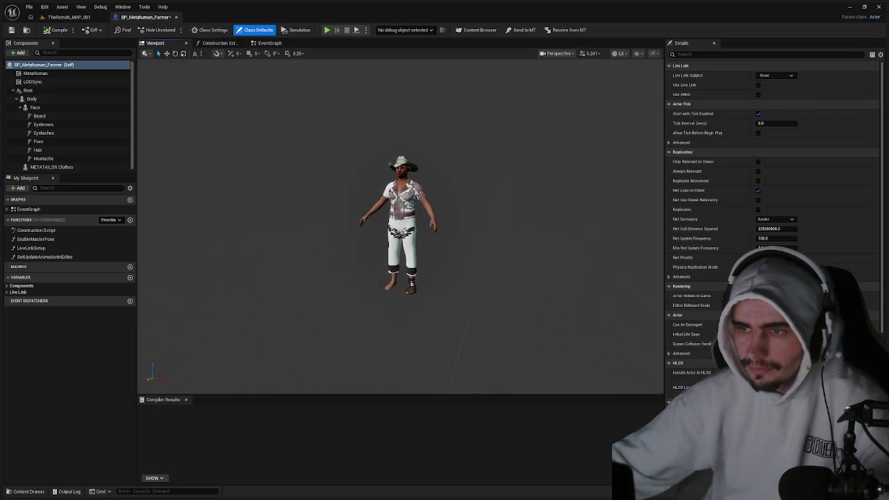
left_click(411, 283)
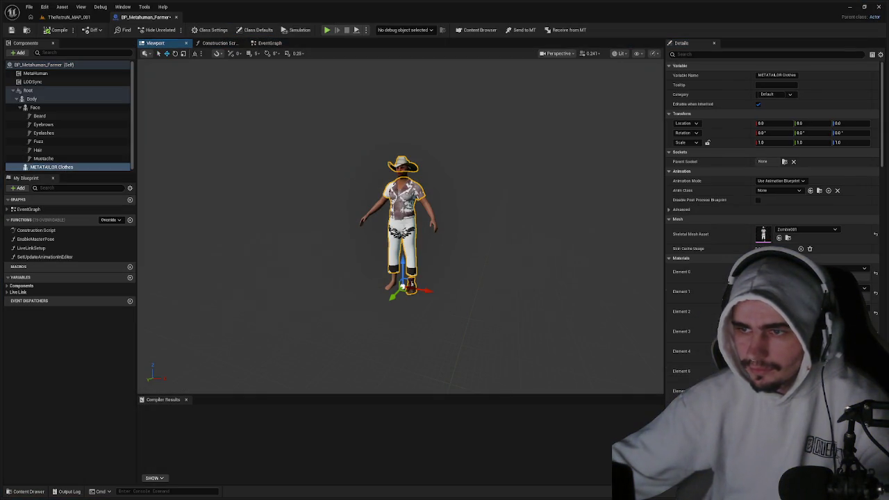
left_click(787, 237)
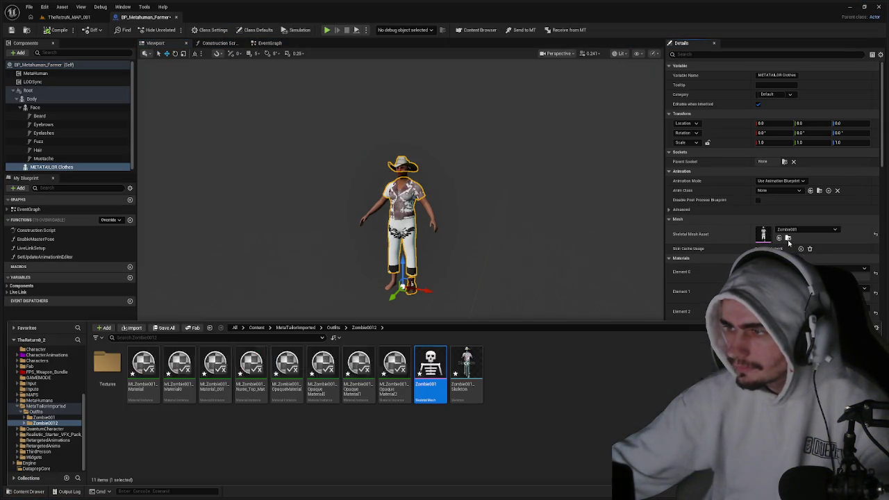
Select the four OpaqueMaterial instances and force-delete them, leaving seven assets.
left_click(287, 364)
left_click(390, 367, "shift")
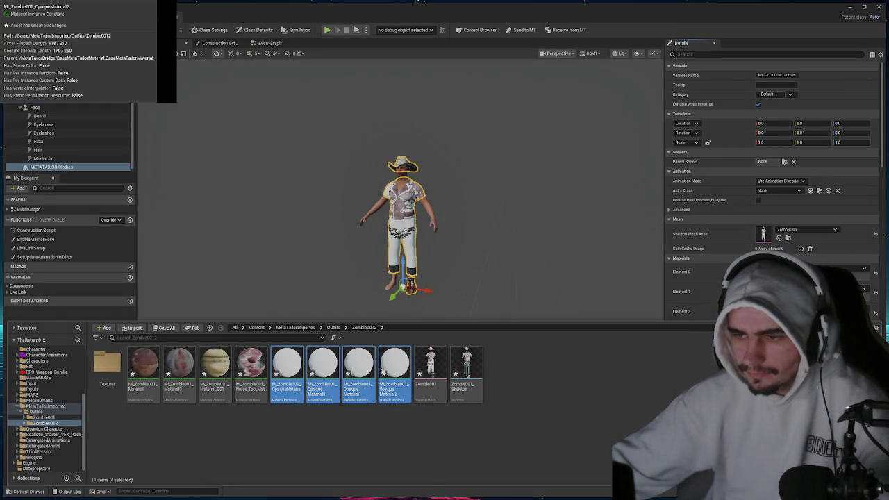
key("Delete")
left_click(90, 249)
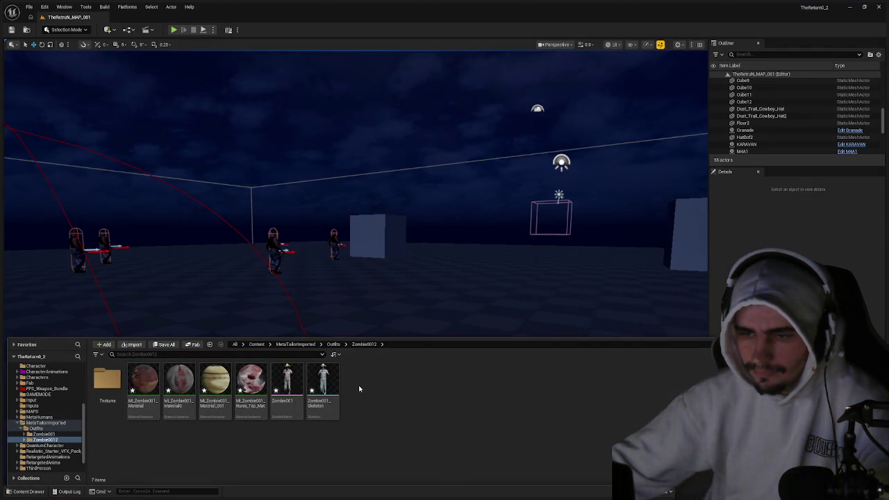
Navigate Content > _ZOMBIES > ZombieArmy > ZombieFarmer > Metahuman_Farmer and open BP_Metahuman_Farmer.
left_click(333, 344)
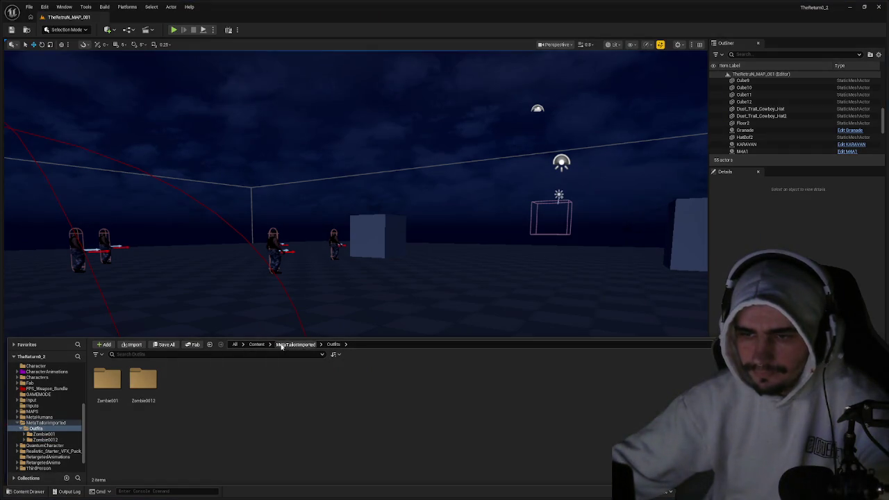
left_click(295, 344)
left_click(257, 344)
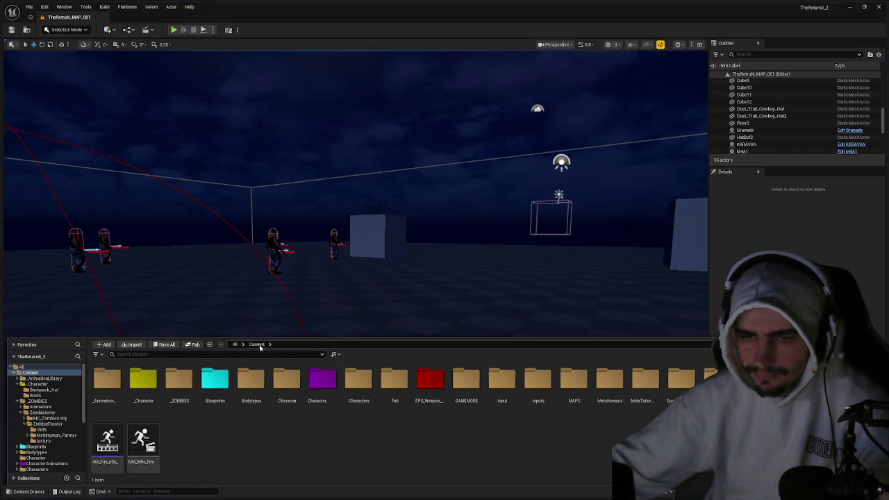
left_click(58, 390)
left_click(49, 396)
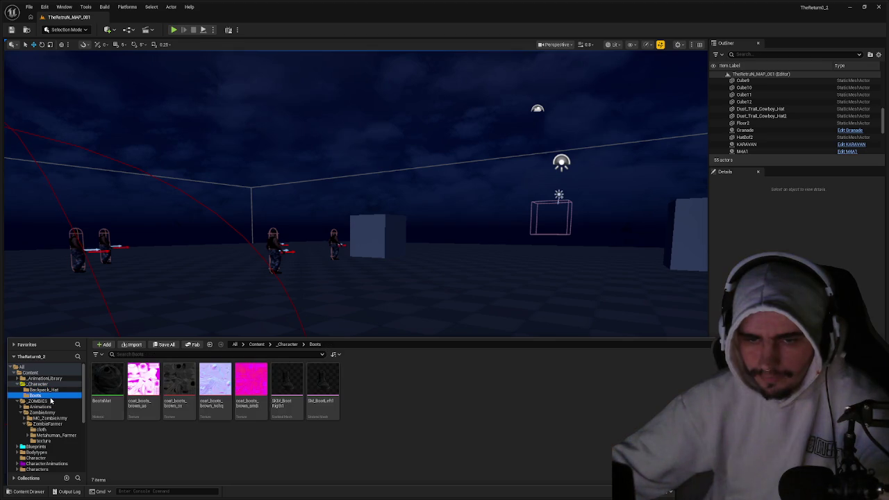
left_click(42, 401)
double_click(143, 382)
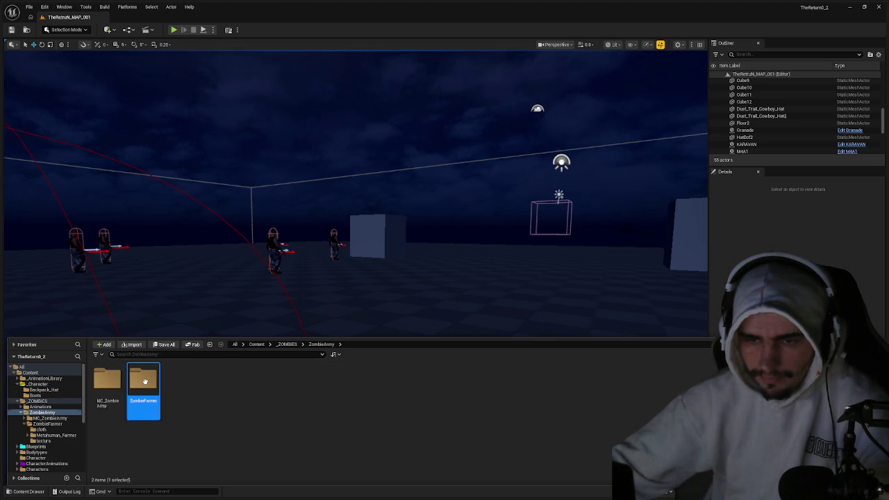
double_click(142, 382)
double_click(143, 381)
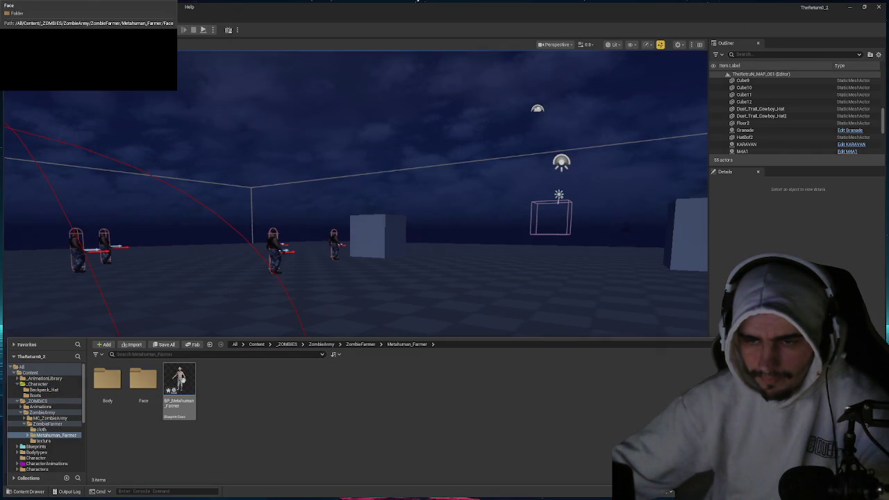
left_click(186, 382)
double_click(179, 385)
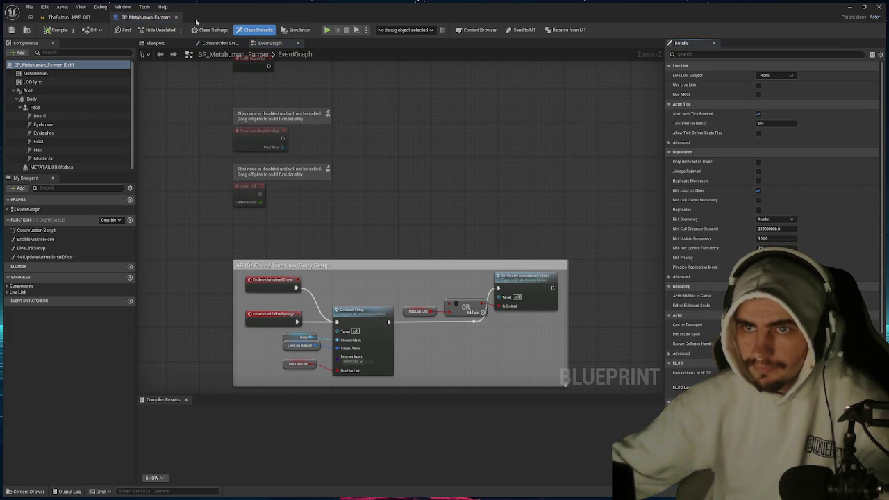
Zoom in on the farmer, select the METATAILOR Clothes mesh, then deselect and zoom out.
scroll(353, 162, "up", 4)
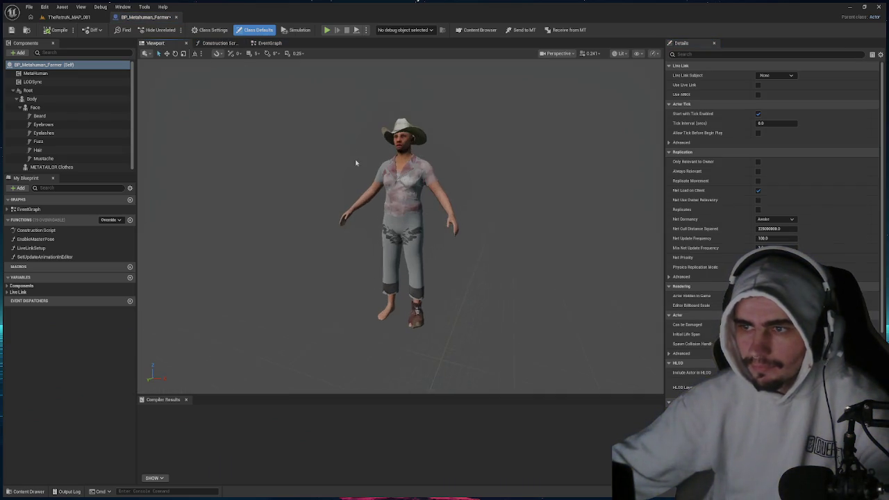
left_click(406, 224)
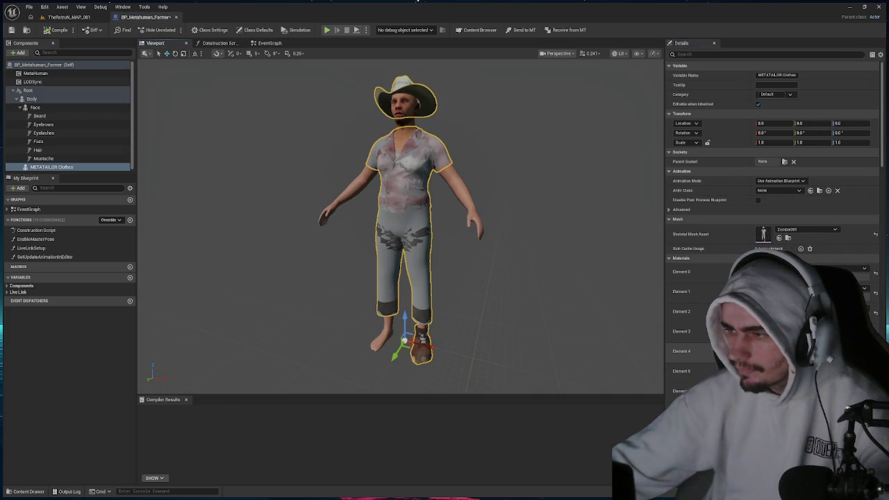
left_click(476, 261)
scroll(476, 262, "down", 3)
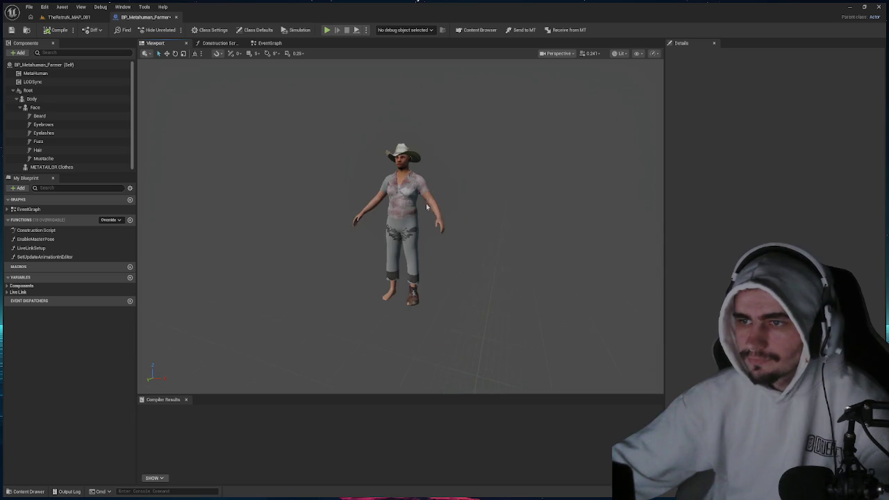
Reparent the farmer blueprint to Character via File > Reparent Blueprint.
left_click(29, 7)
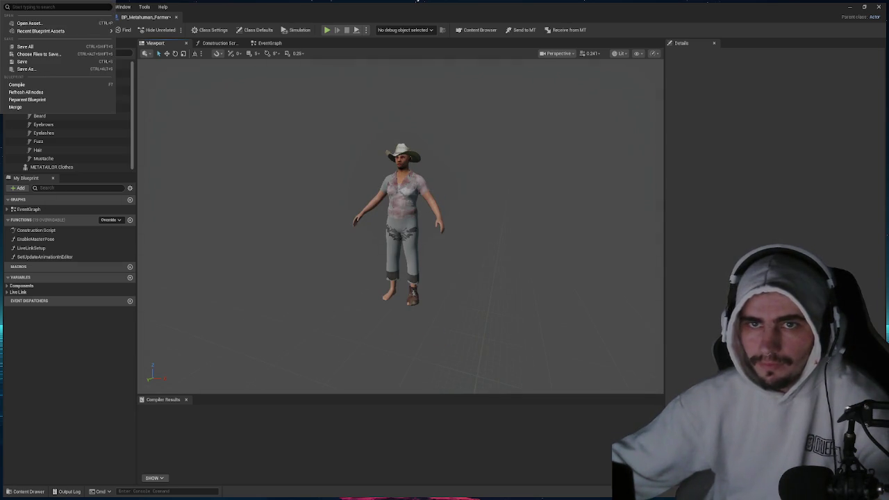
left_click(36, 102)
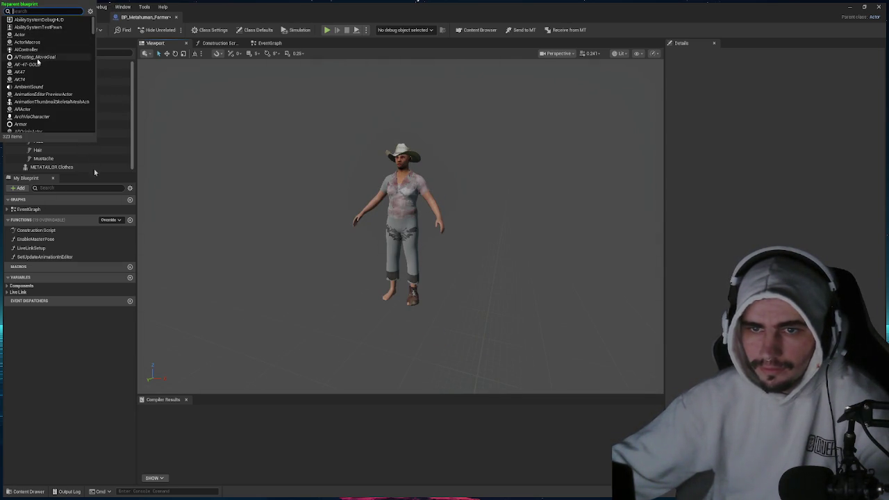
type("c")
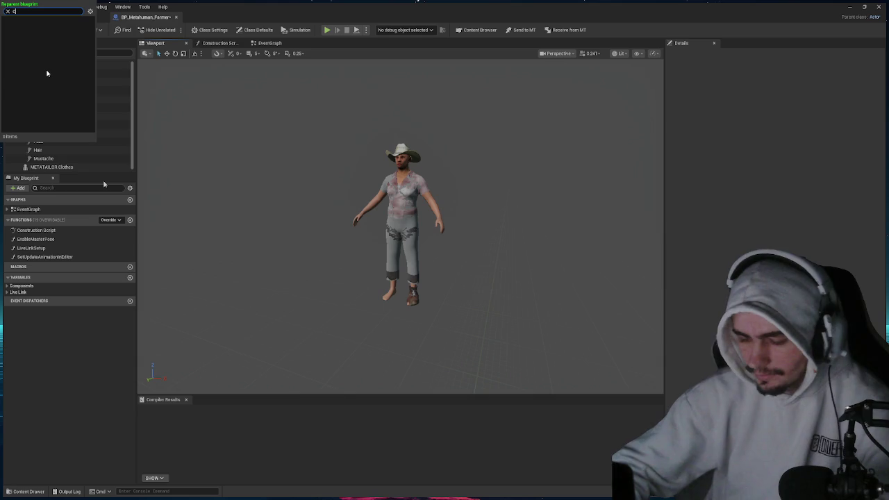
type("har")
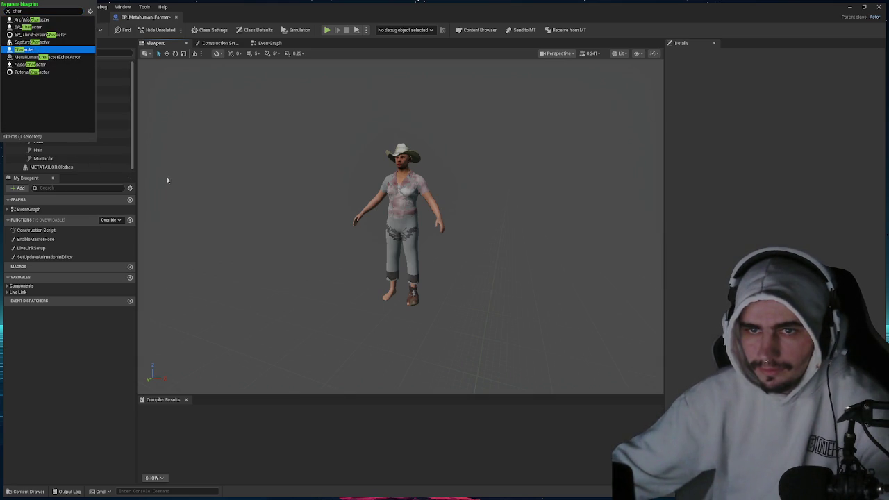
key("Return")
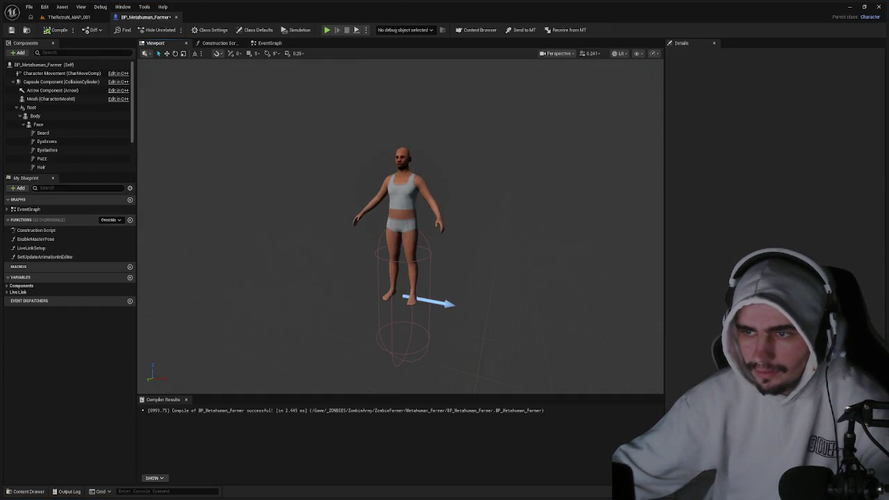
Select Body, Face and the misplaced METATAILOR Clothes mesh, then compile and frame the clothes.
left_click(402, 237)
left_click(404, 164)
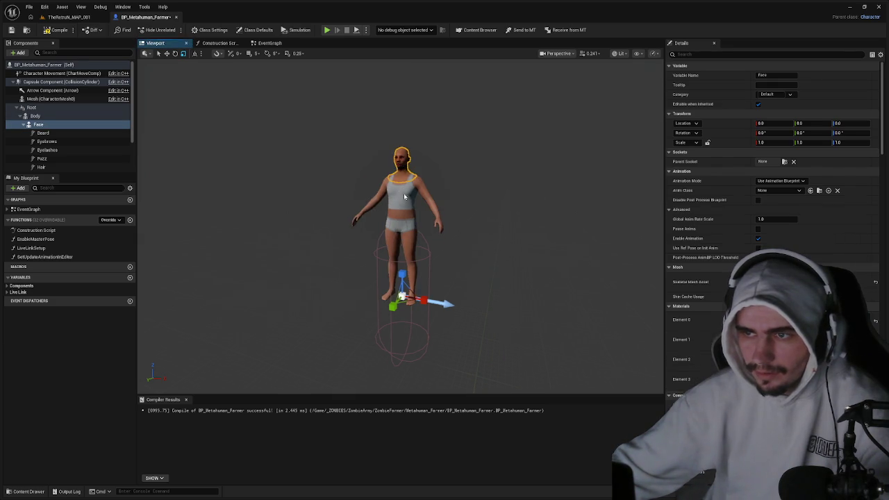
left_click(404, 196)
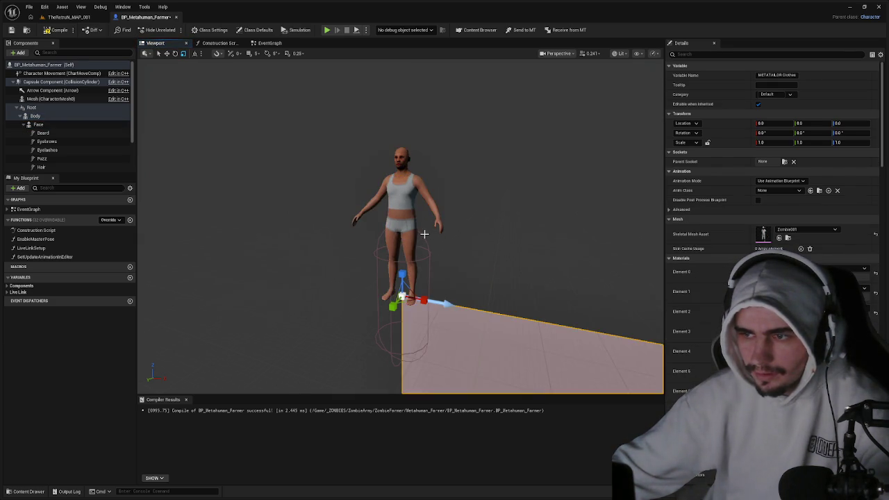
scroll(424, 234, "down", 4)
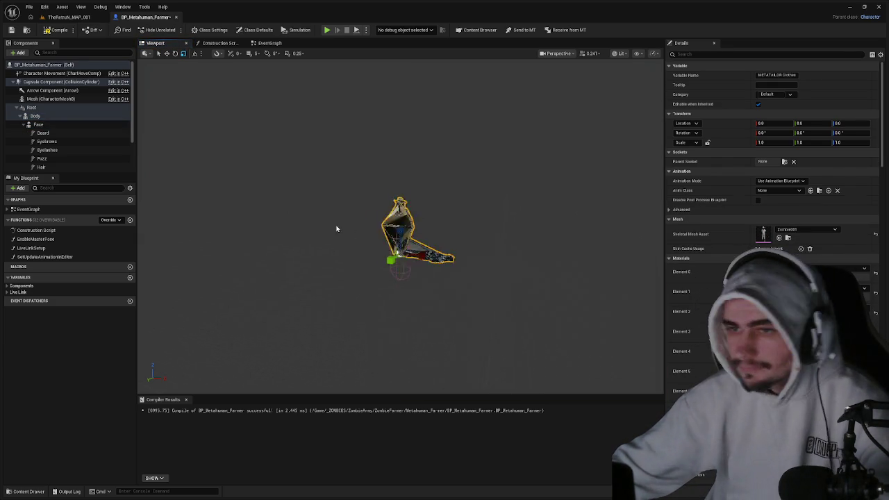
scroll(55, 139, "down", 2)
key("F7")
double_click(49, 145)
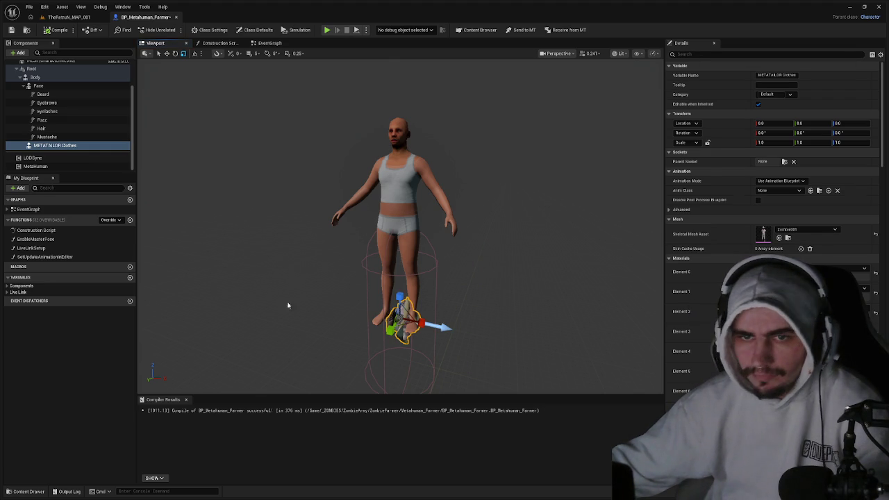
Drag METATAILOR Clothes onto Body in the Components panel, then deselect it.
left_click(61, 147)
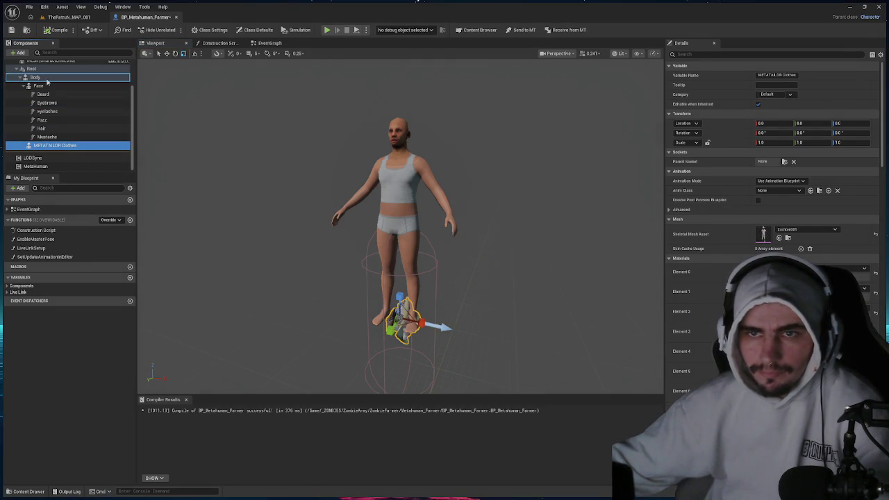
left_click_drag(46, 82, 46, 80)
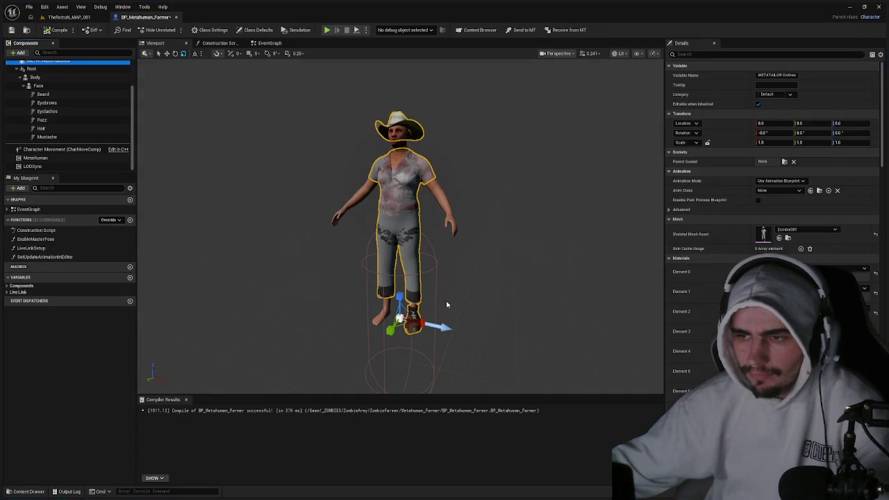
left_click(414, 301)
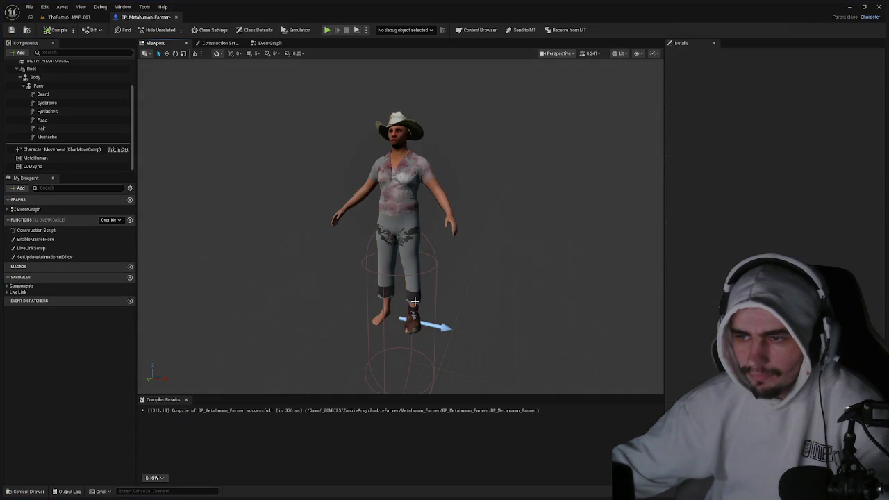
scroll(63, 125, "up", 2)
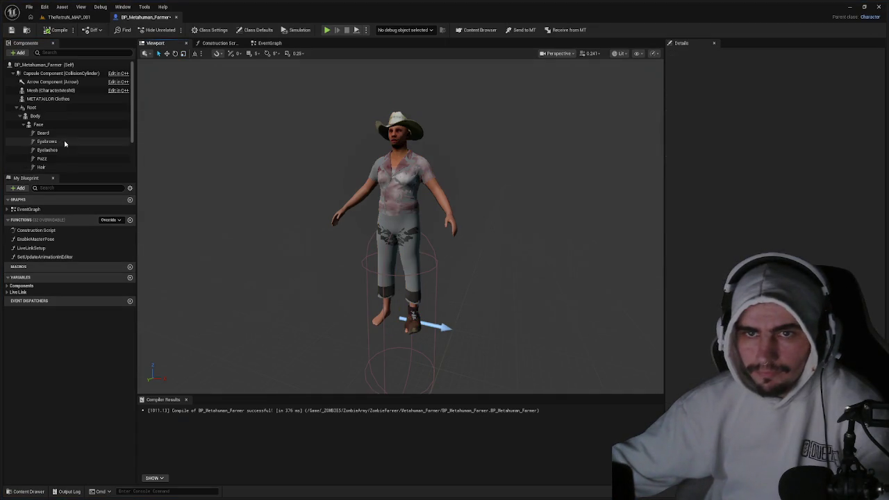
Lower the Root component and rotate it about -90 degrees in yaw.
left_click(31, 108)
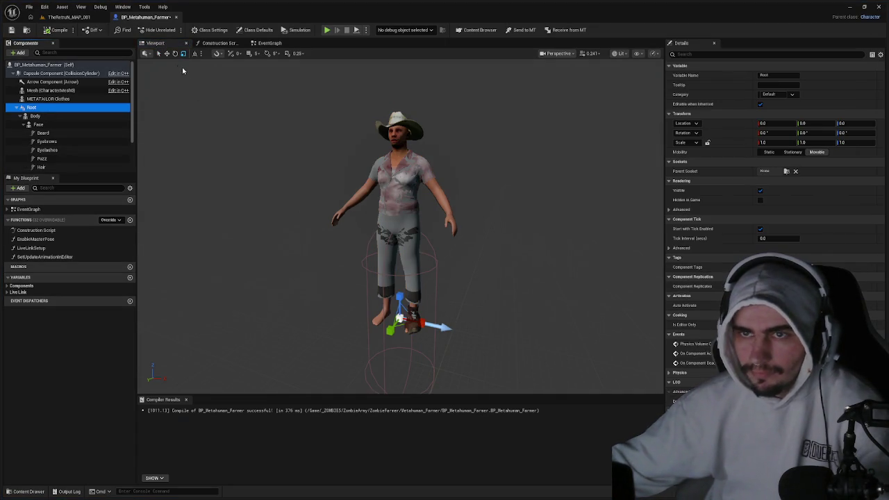
left_click(166, 53)
left_click_drag(406, 297, 408, 362)
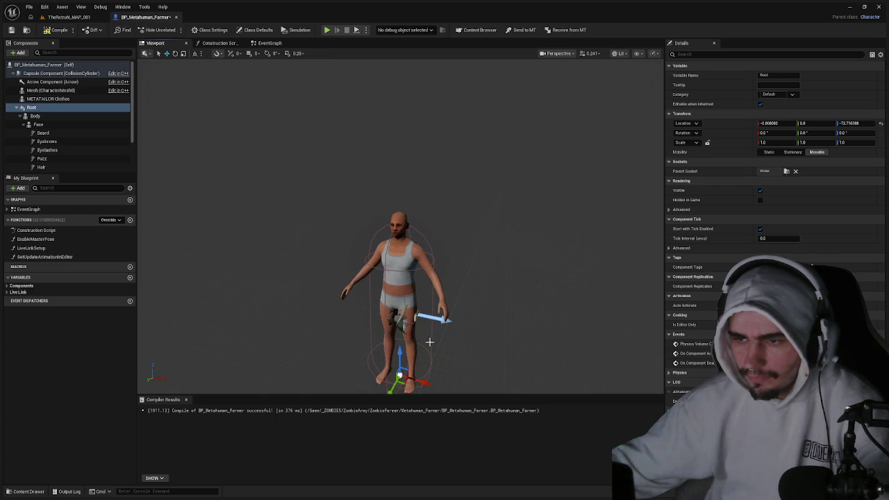
key("e")
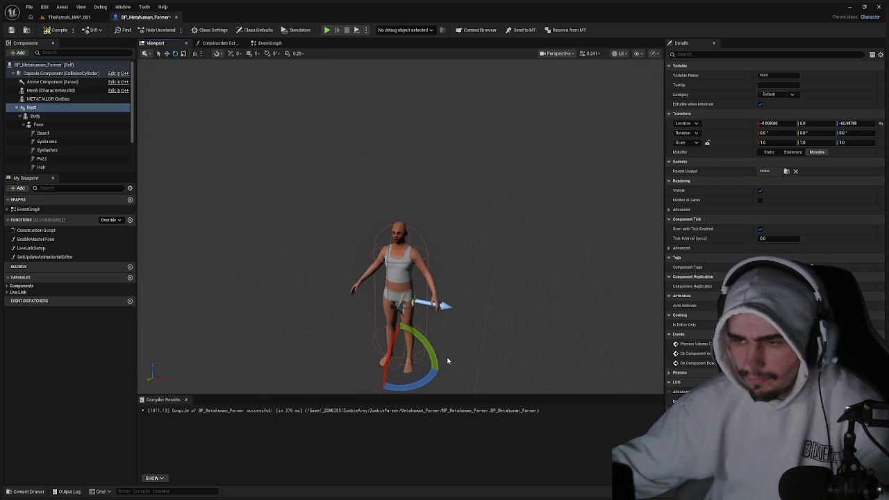
mouse_move(447, 360)
left_mouse_down()
mouse_move(452, 373)
mouse_move(438, 370)
left_mouse_up()
Reset METATAILOR Clothes rotation Z to 0, compile, and parent it under Body.
left_click(45, 99)
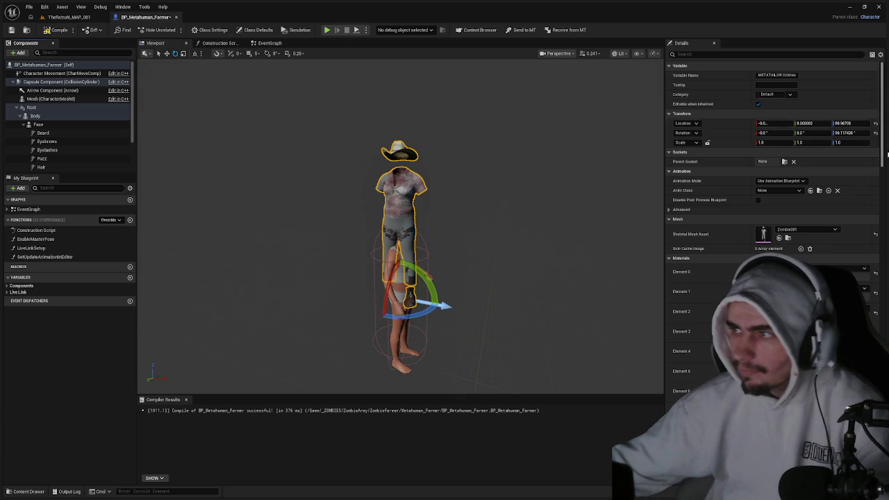
left_click(876, 132)
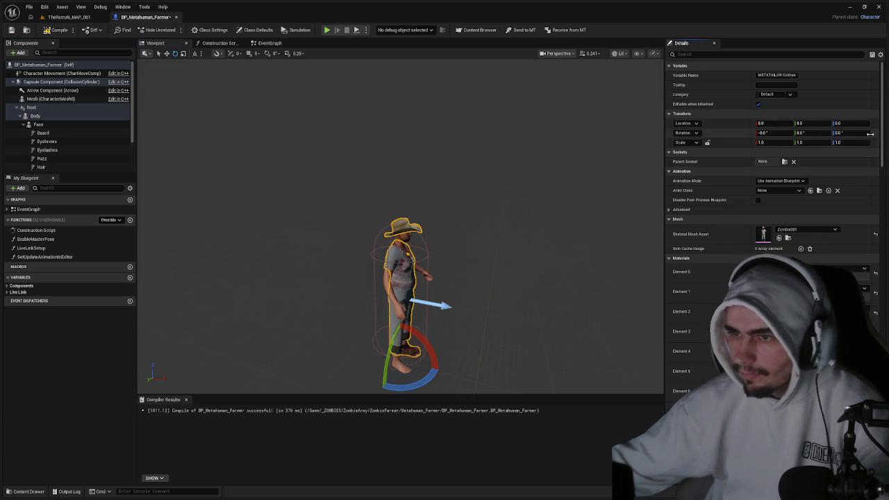
left_click(58, 31)
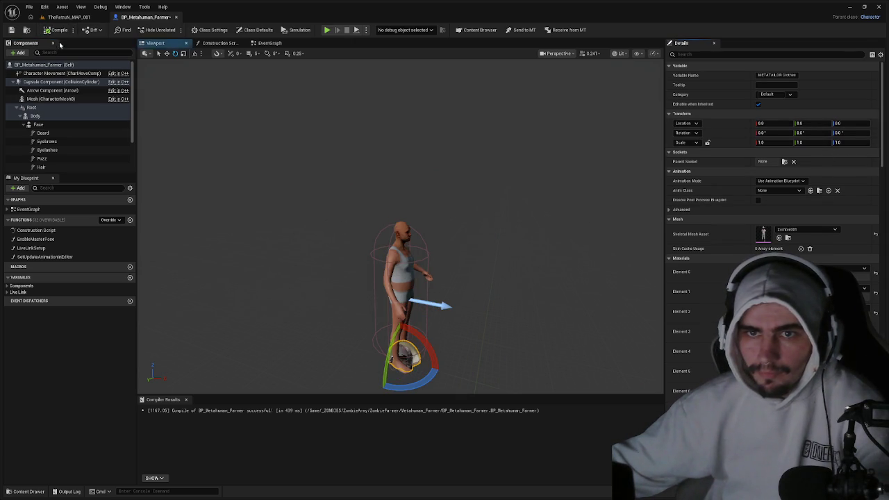
left_click(43, 116)
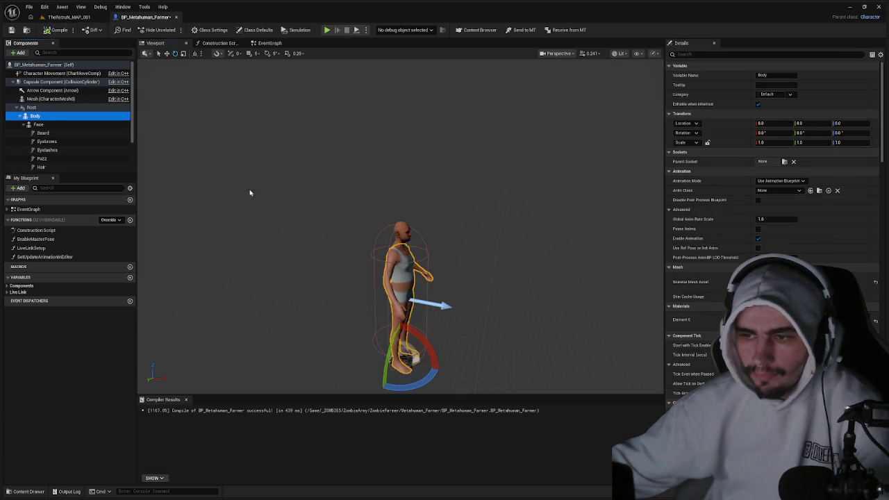
scroll(43, 112, "down", 2)
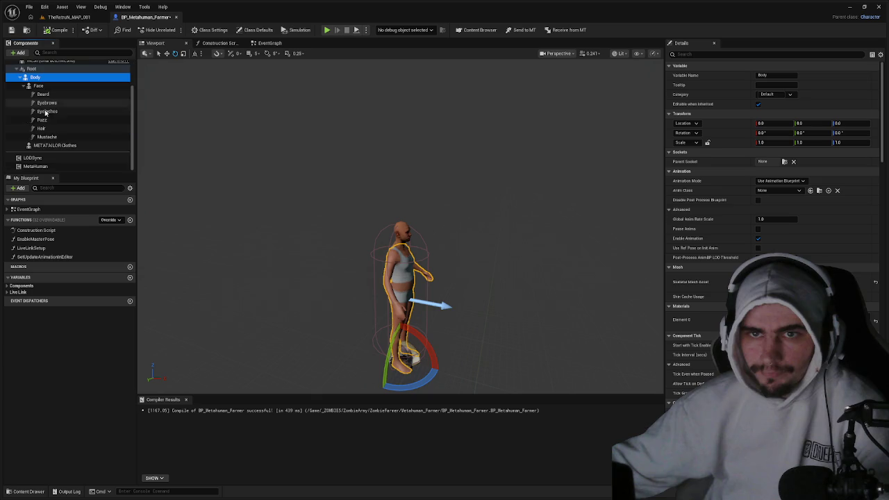
left_click(50, 145)
left_click_drag(51, 79, 51, 79)
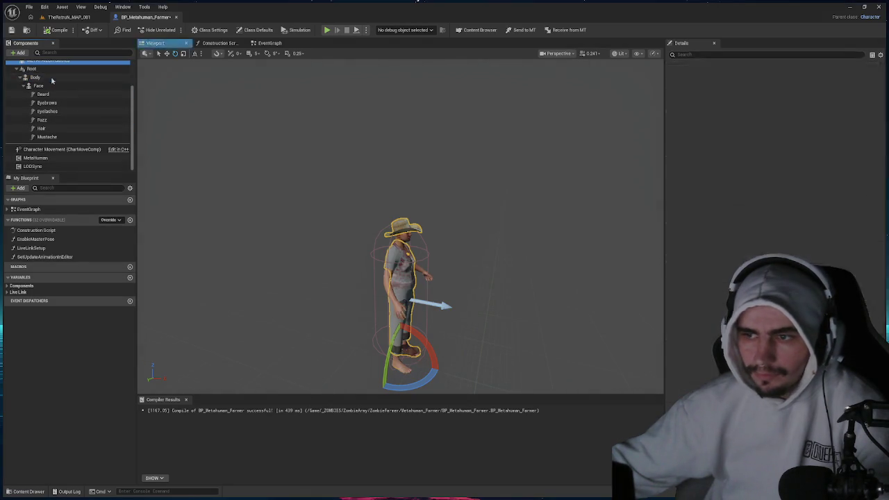
left_click(215, 43)
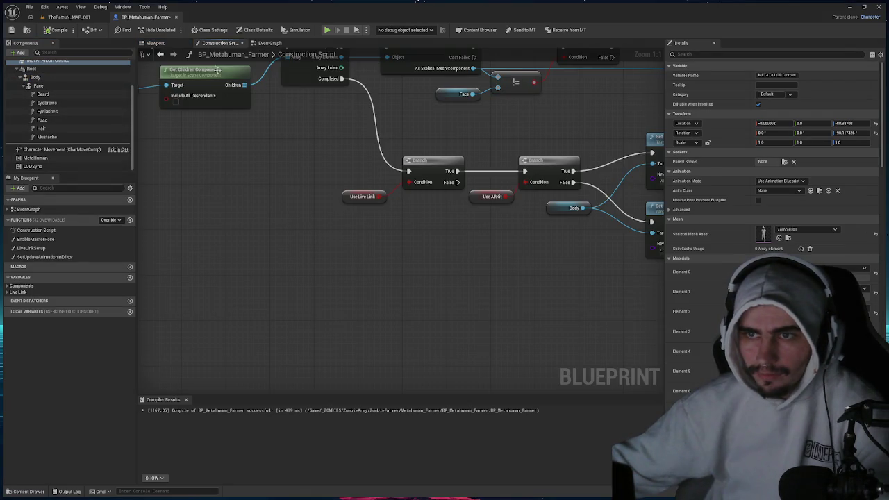
Add a Set Leader Pose Component node fed by the Body getter.
left_click_drag(250, 124, 394, 218)
mouse_move(264, 136)
left_mouse_down()
mouse_move(156, 127)
mouse_move(299, 167)
mouse_move(302, 182)
mouse_move(393, 189)
left_mouse_up()
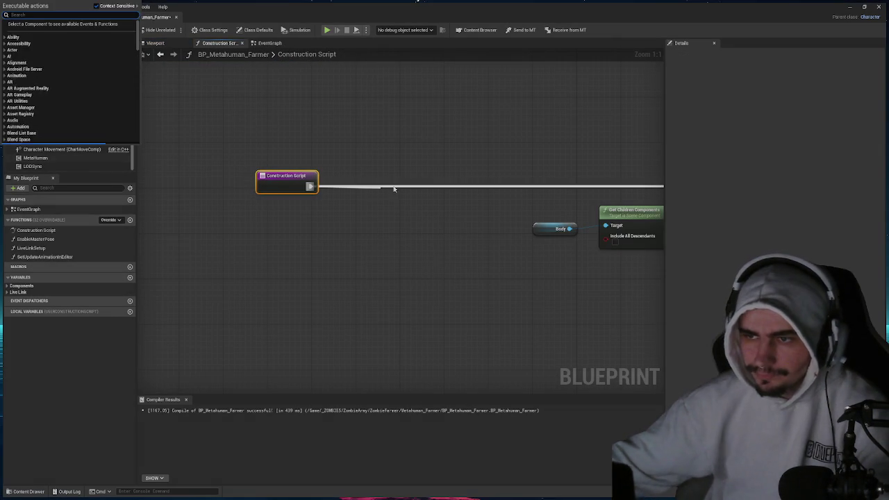
type("setleade")
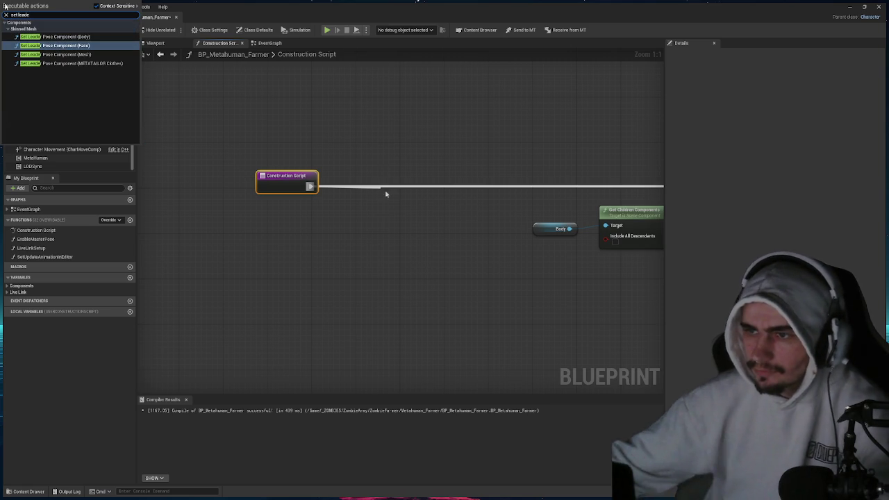
left_click(462, 225)
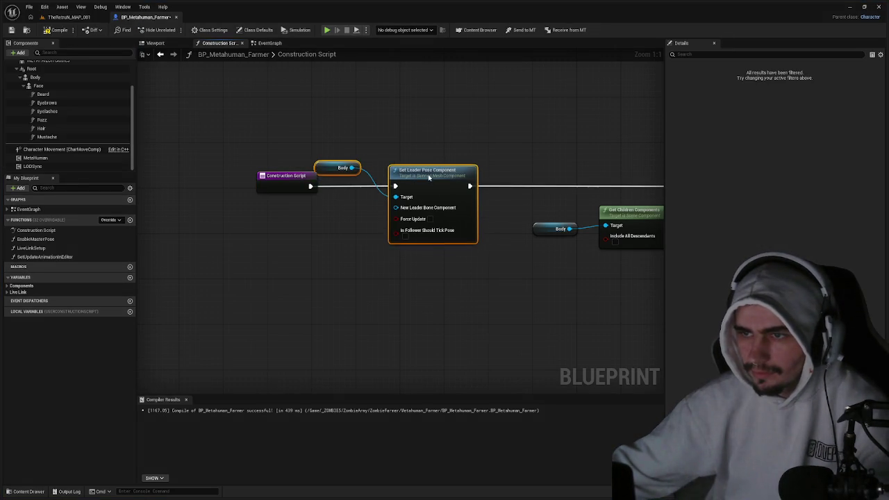
left_click(336, 171)
left_click_drag(335, 172, 288, 254)
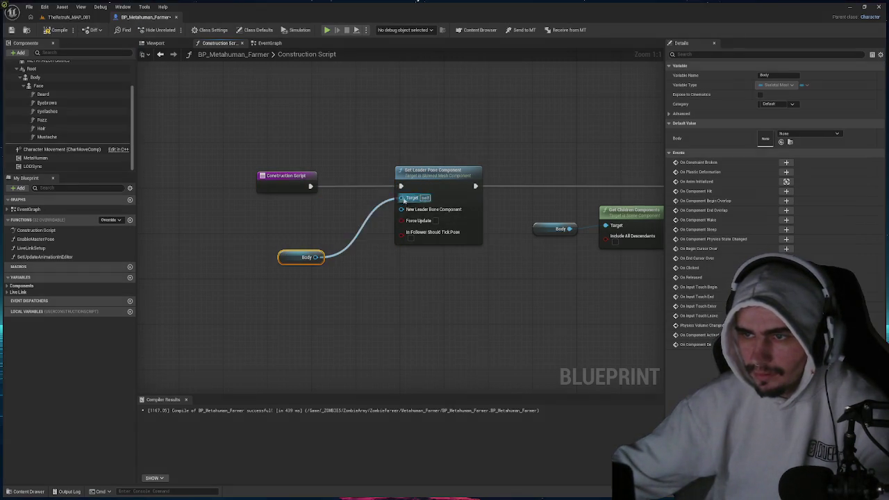
Wire METATAILOR Clothes into the node's Target input and compile.
left_click_drag(401, 197, 401, 208)
scroll(59, 107, "up", 2)
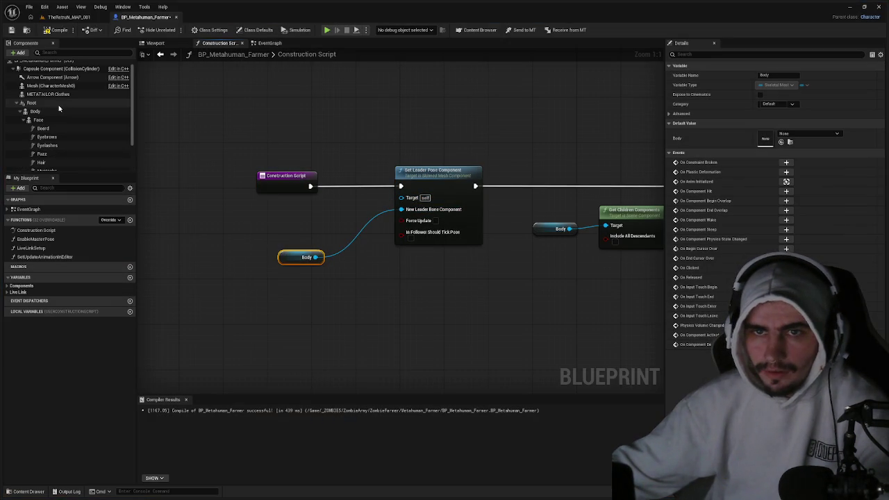
left_click_drag(49, 93, 54, 109)
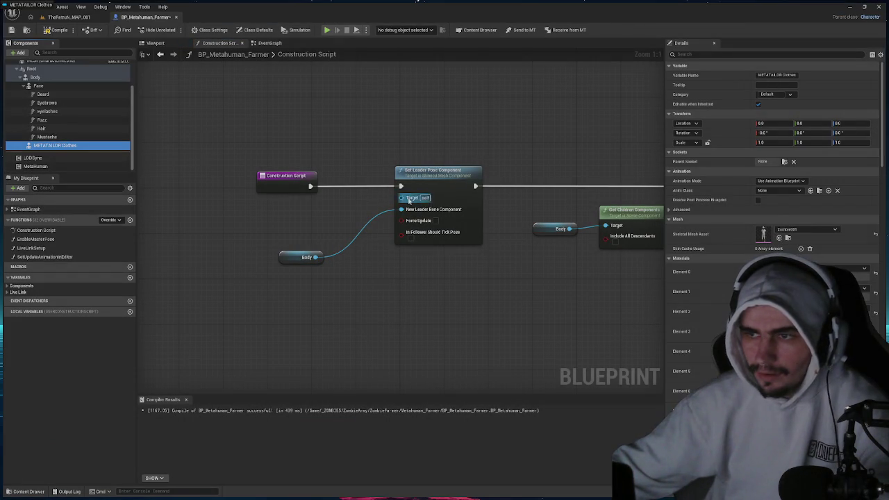
left_click_drag(409, 200, 410, 200)
left_click_drag(359, 188, 318, 217)
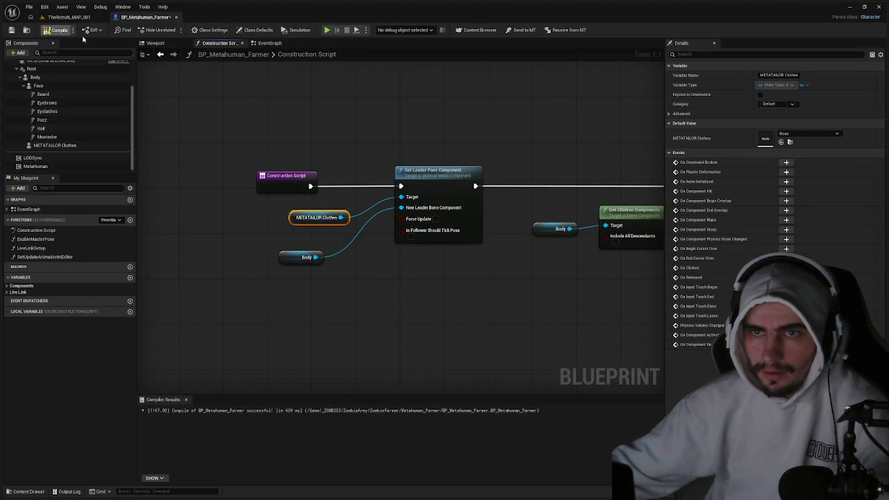
left_click(155, 43)
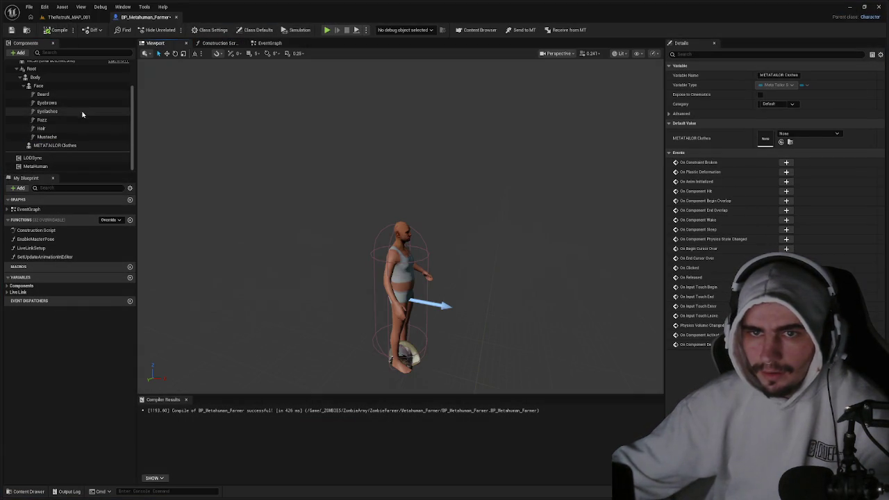
Delete the METATAILOR Clothes component from the blueprint.
left_click(55, 145)
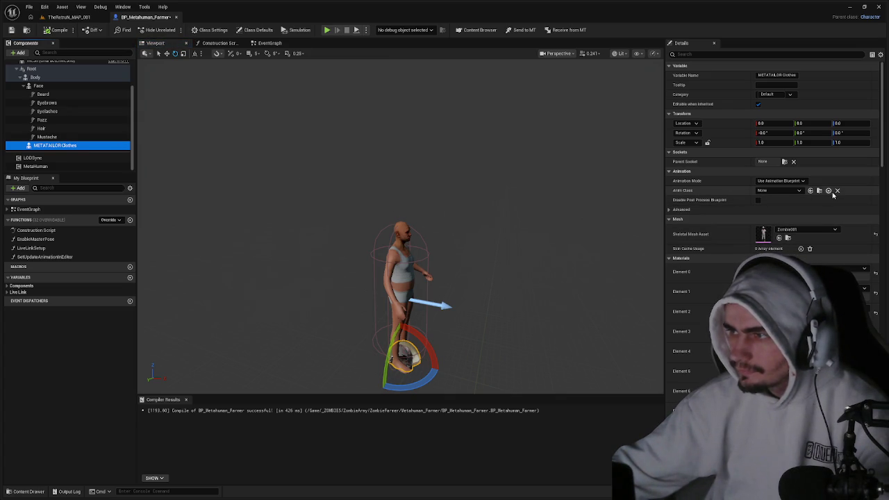
right_click(52, 147)
left_click(30, 67)
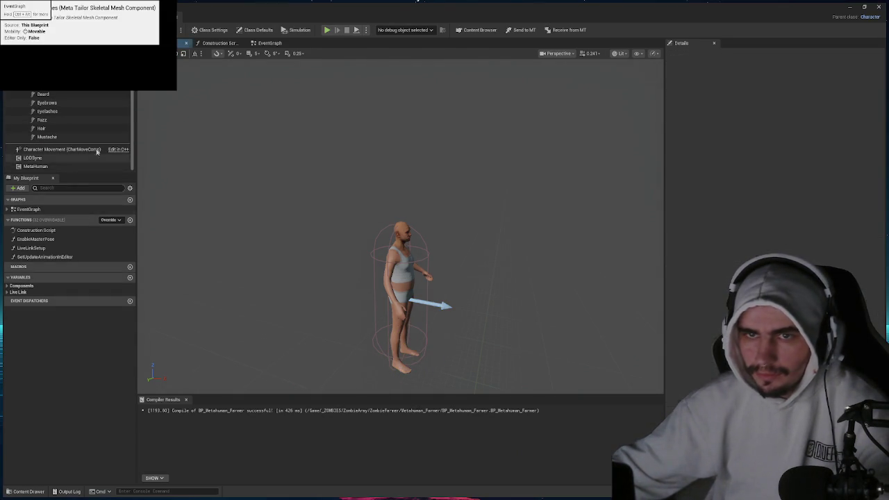
Add a ChaosCloth component under Body and close the blueprint editor.
left_click(18, 54)
type("cloth")
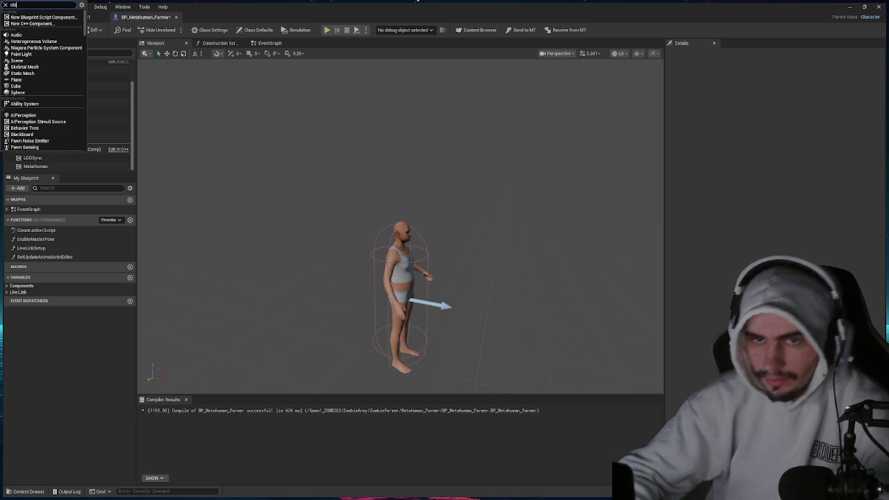
left_click(42, 17)
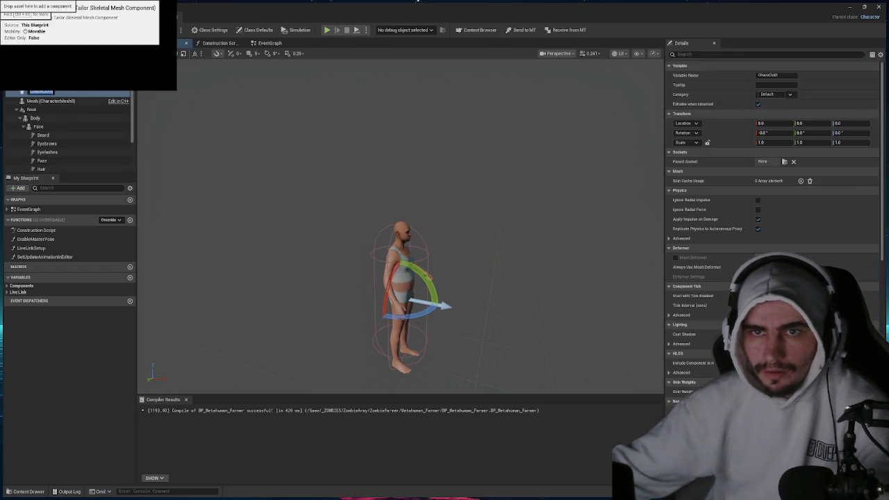
left_click(57, 29)
left_click_drag(40, 90, 34, 116)
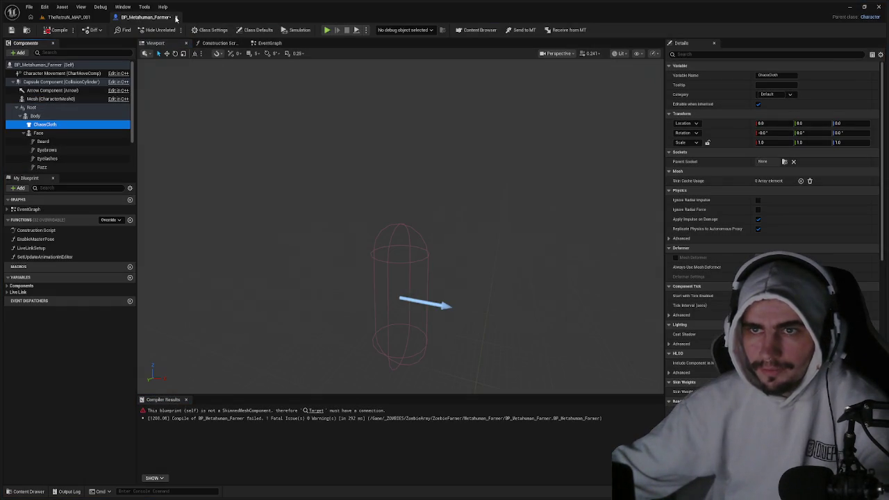
left_click(176, 18)
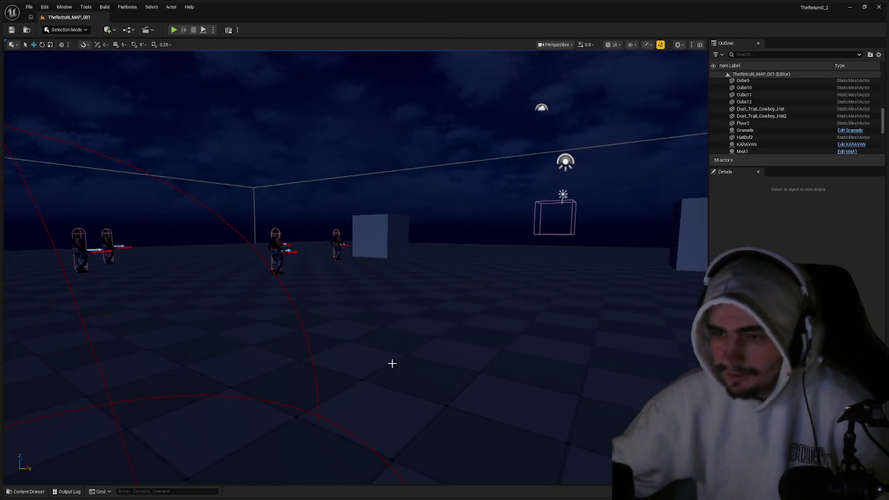
Force-delete BP_Metahuman_Farmer from the Content Drawer, leaving only Body and Face.
key("ctrl+space")
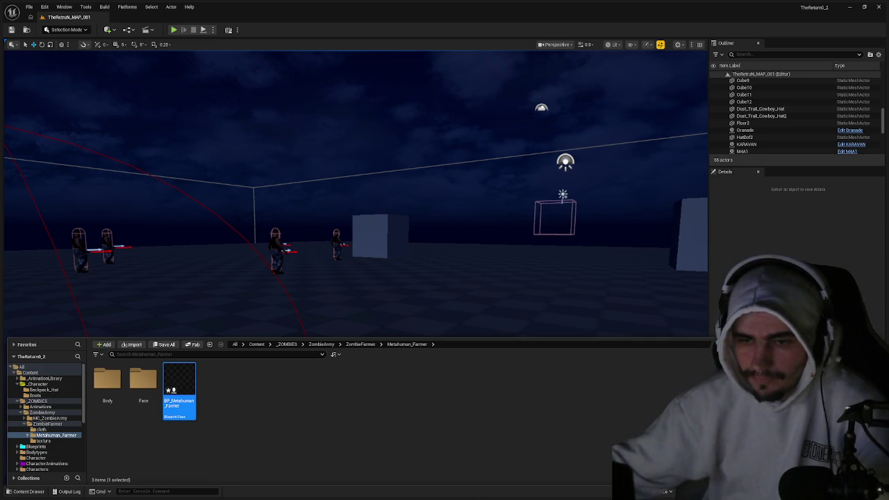
right_click(179, 390)
left_click(41, 91)
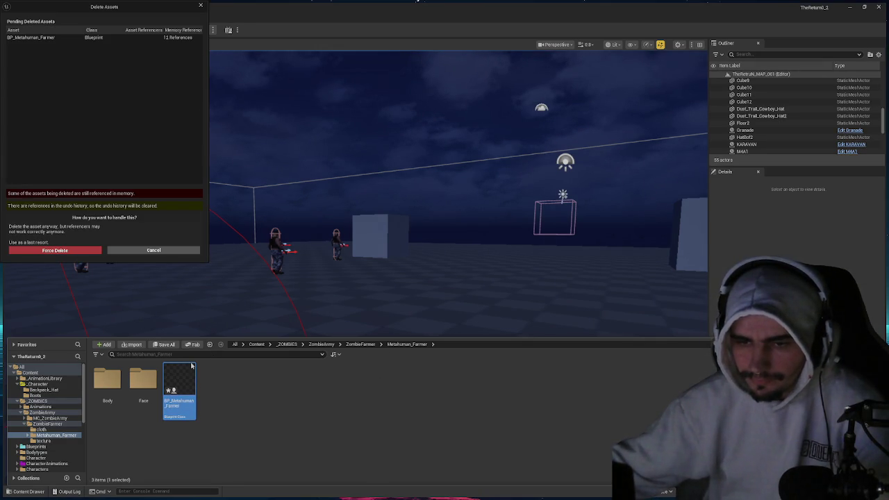
key("Return")
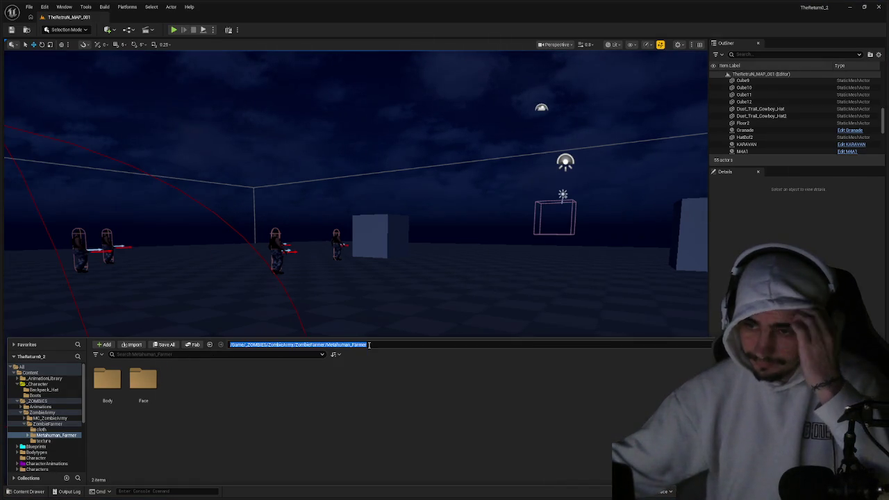
From the ZombieFarmer folder, save all modified assets and confirm the save.
left_click(361, 344)
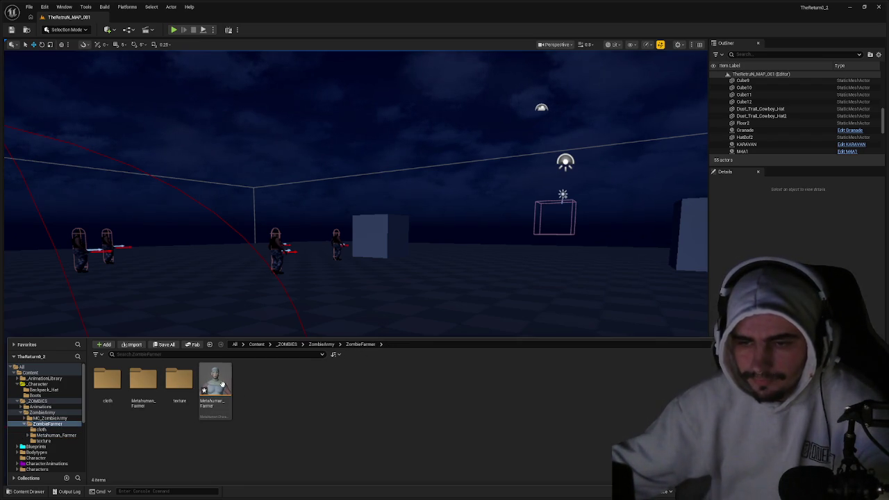
left_click(312, 303)
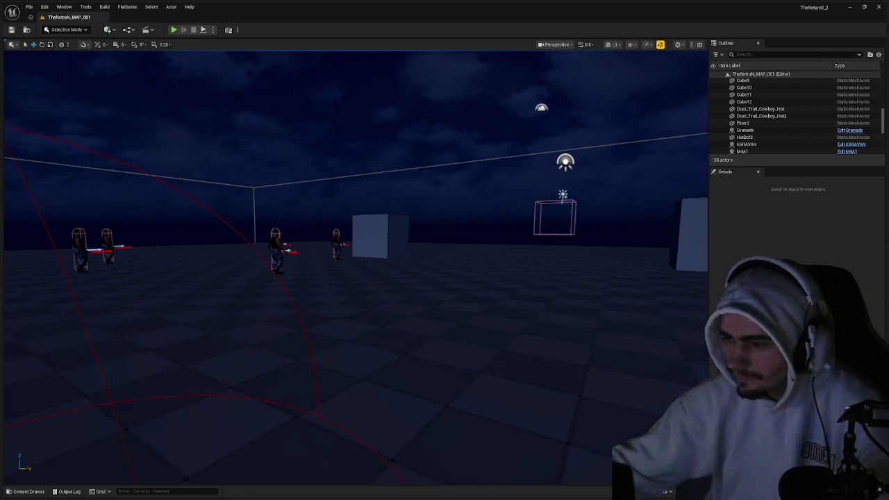
key("ctrl+shift+s")
key("Return")
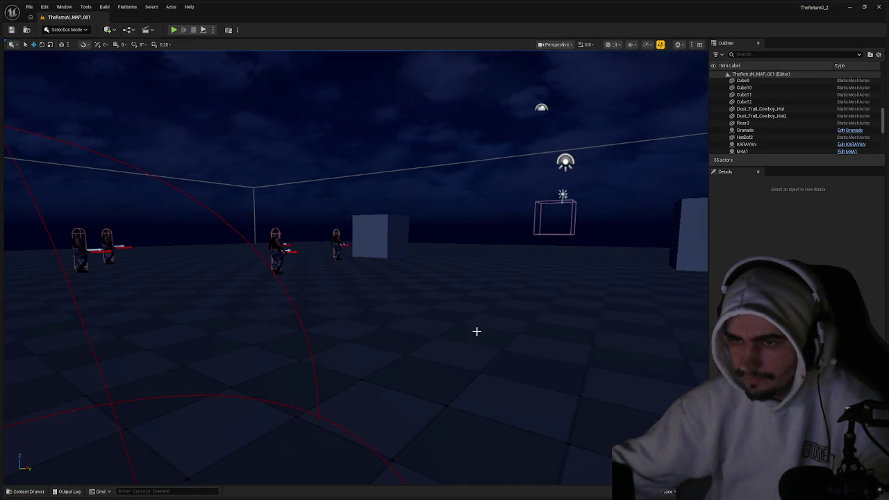
mouse_move(477, 331)
left_mouse_down()
mouse_move(479, 410)
mouse_move(500, 378)
mouse_move(432, 292)
left_mouse_up()
Reopen the content browser, peek into Metahuman_Farmer, and return to the ZombieFarmer folder.
key("ctrl+space")
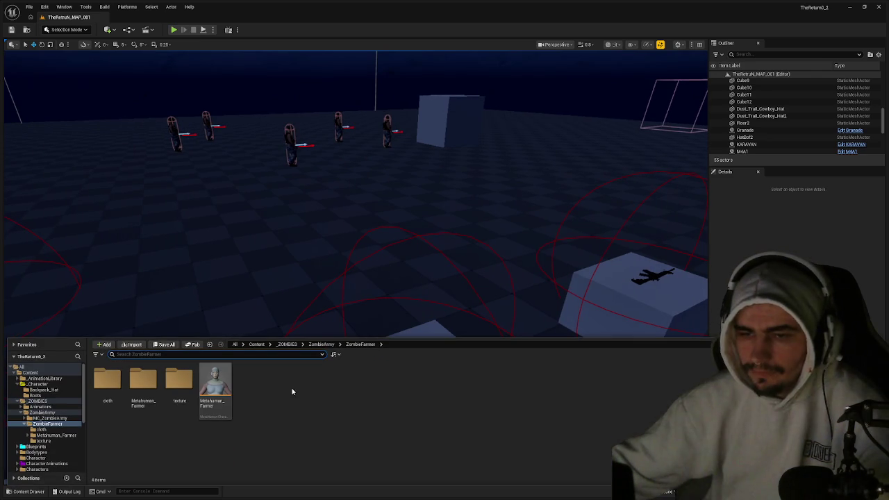
left_click(266, 386)
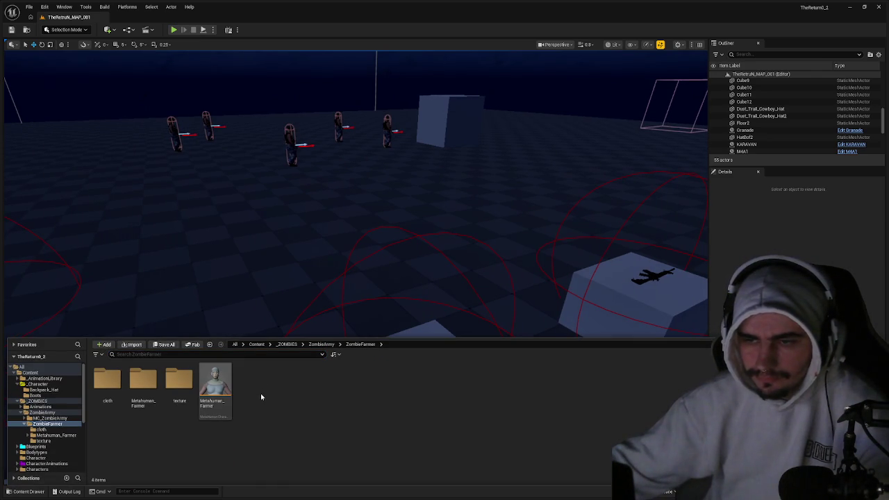
left_click(188, 387)
double_click(149, 387)
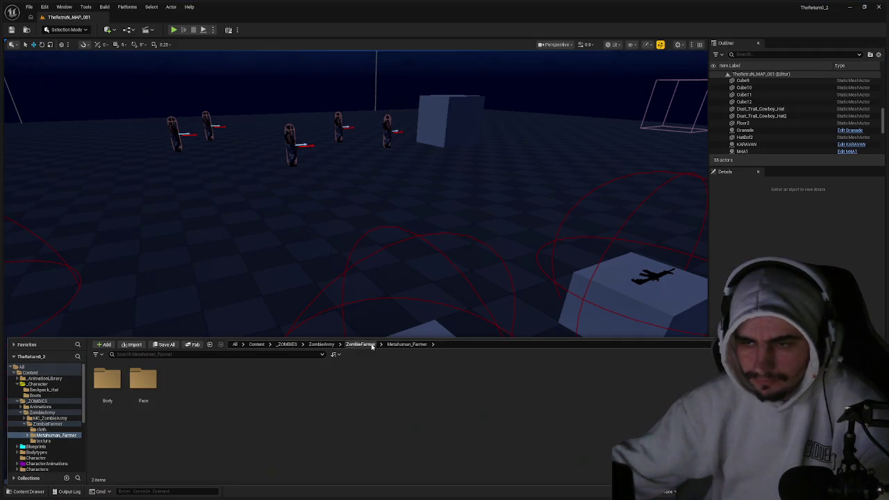
left_click(360, 344)
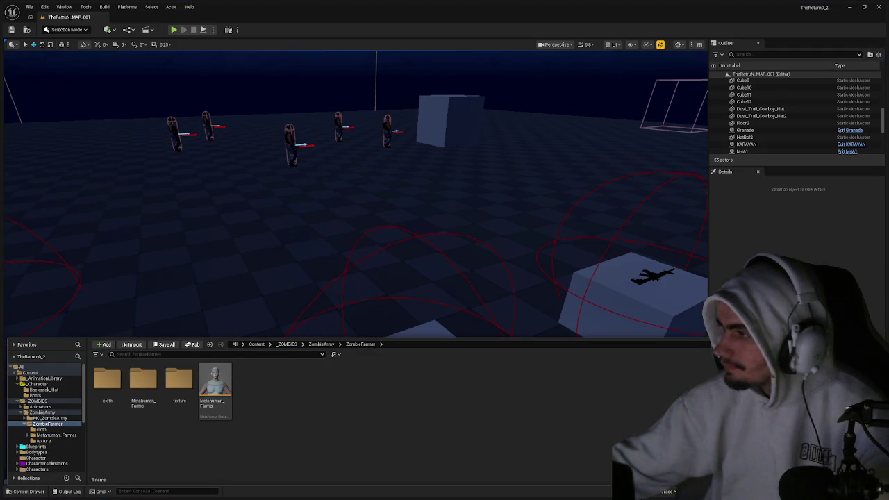